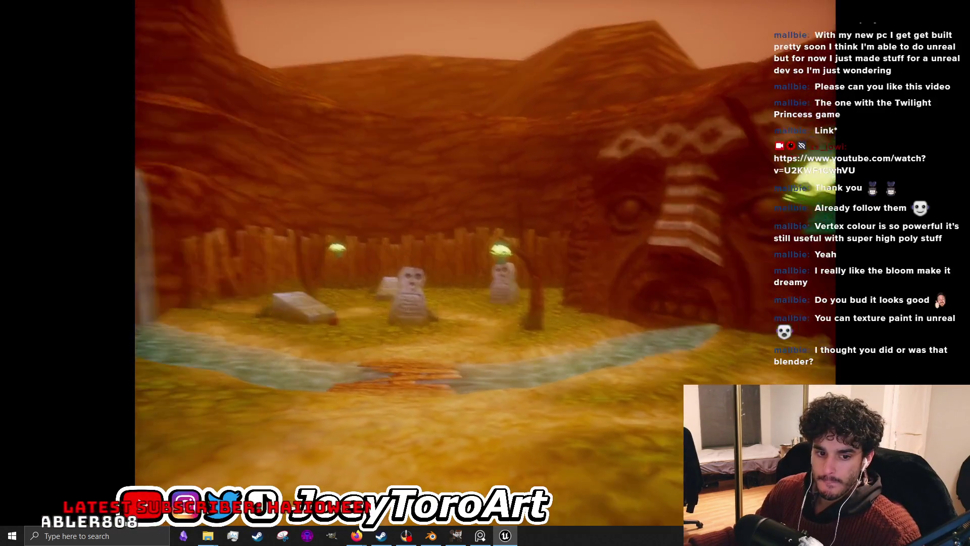
Switch to the graveyard scene in the editor and fly the camera toward the wooden fence
{"action": "key", "text": "alt+Tab"}
{"action": "mouse_move", "coordinate": [528, 282]}
{"action": "left_mouse_down"}
{"action": "mouse_move", "coordinate": [513, 263]}
{"action": "mouse_move", "coordinate": [528, 243]}
{"action": "mouse_move", "coordinate": [494, 302]}
{"action": "left_mouse_up"}
Exit immersive view, check the editing modes list, and select the Landscape actor
{"action": "key", "text": "F11"}
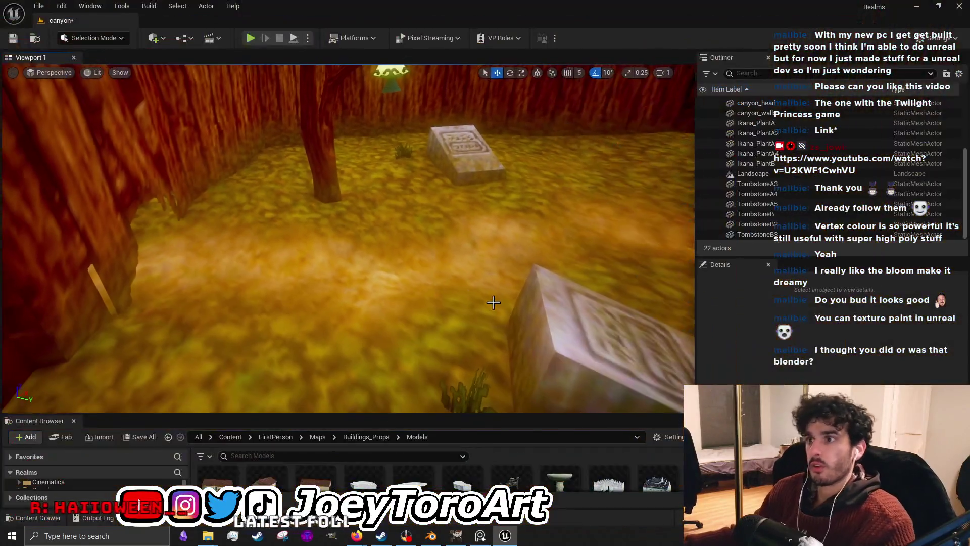
{"action": "left_click", "coordinate": [94, 40]}
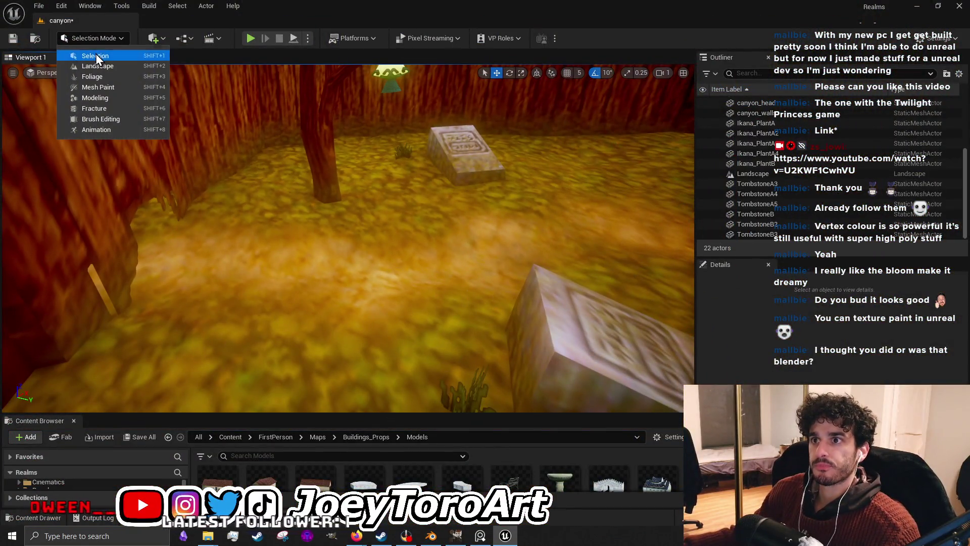
{"action": "left_click", "coordinate": [97, 55]}
{"action": "left_click", "coordinate": [331, 254]}
Enlarge the Content Browser to list the Buildings_Props/Models static meshes like canyon_walls and Bridge_Dojo
{"action": "mouse_move", "coordinate": [331, 253]}
{"action": "left_mouse_down"}
{"action": "mouse_move", "coordinate": [313, 266]}
{"action": "mouse_move", "coordinate": [286, 259]}
{"action": "mouse_move", "coordinate": [323, 217]}
{"action": "left_mouse_up"}
{"action": "left_click_drag", "start_coordinate": [359, 412], "coordinate": [359, 242]}
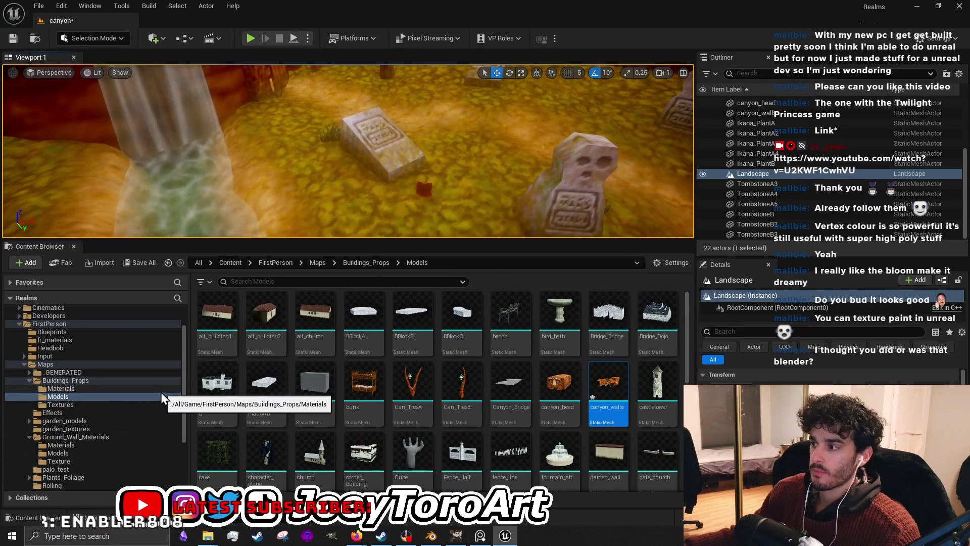
{"action": "scroll", "coordinate": [829, 353], "scroll_direction": "down", "scroll_amount": 5}
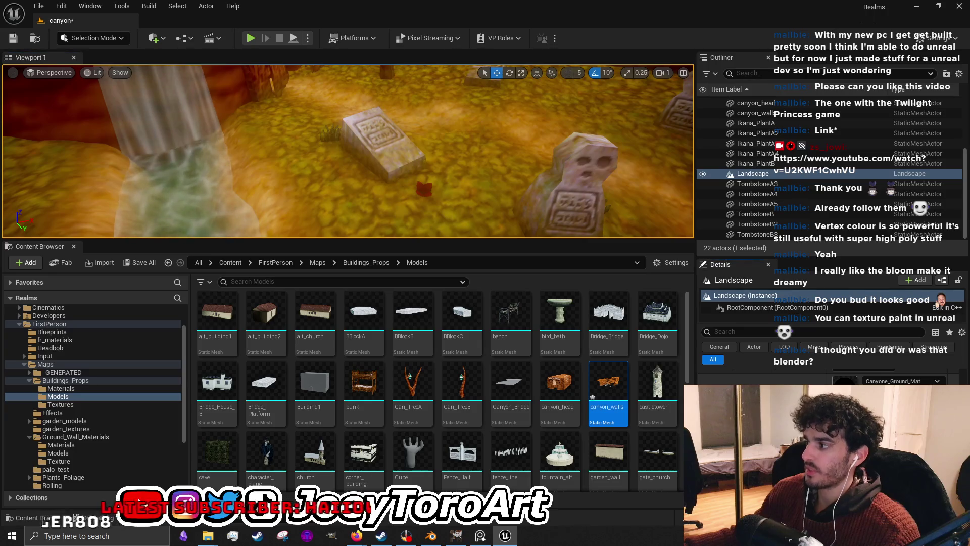
Inspect the Grass and Dirt layers of Canyone_Ground_Mat's Landscape Layer Blend, then close it
{"action": "double_click", "coordinate": [844, 385]}
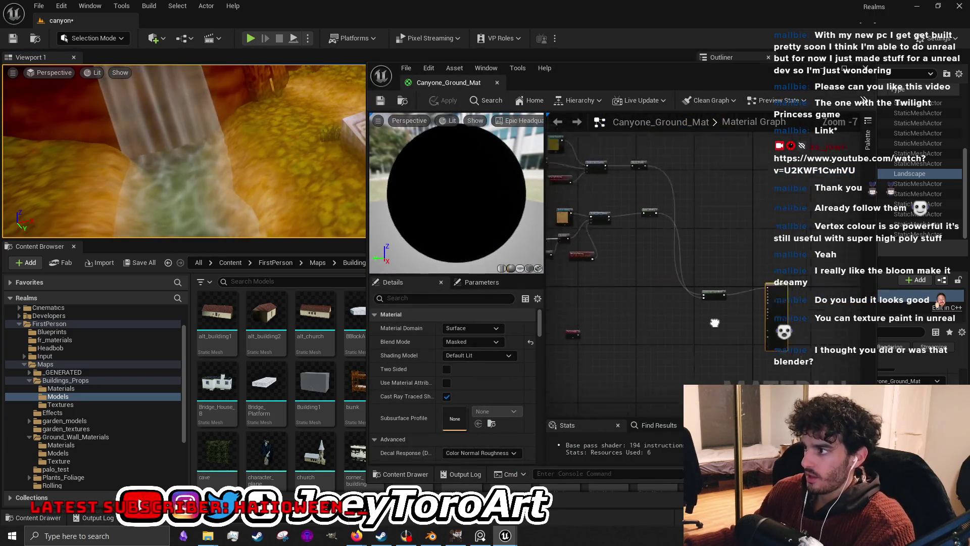
{"action": "scroll", "coordinate": [647, 304], "scroll_direction": "up", "scroll_amount": 4}
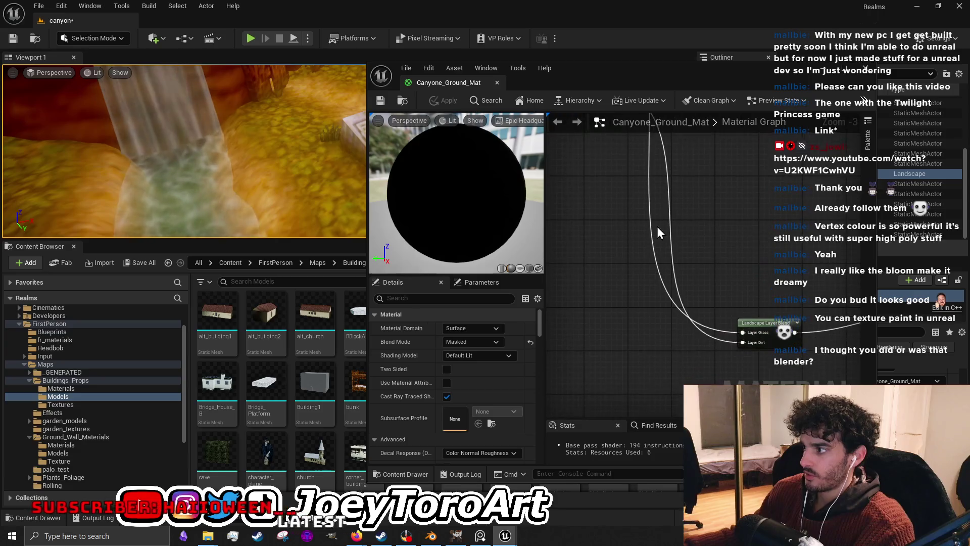
{"action": "mouse_move", "coordinate": [764, 319]}
{"action": "left_mouse_down"}
{"action": "mouse_move", "coordinate": [760, 286]}
{"action": "mouse_move", "coordinate": [701, 310]}
{"action": "mouse_move", "coordinate": [742, 317]}
{"action": "left_mouse_up"}
{"action": "scroll", "coordinate": [742, 317], "scroll_direction": "down", "scroll_amount": 4}
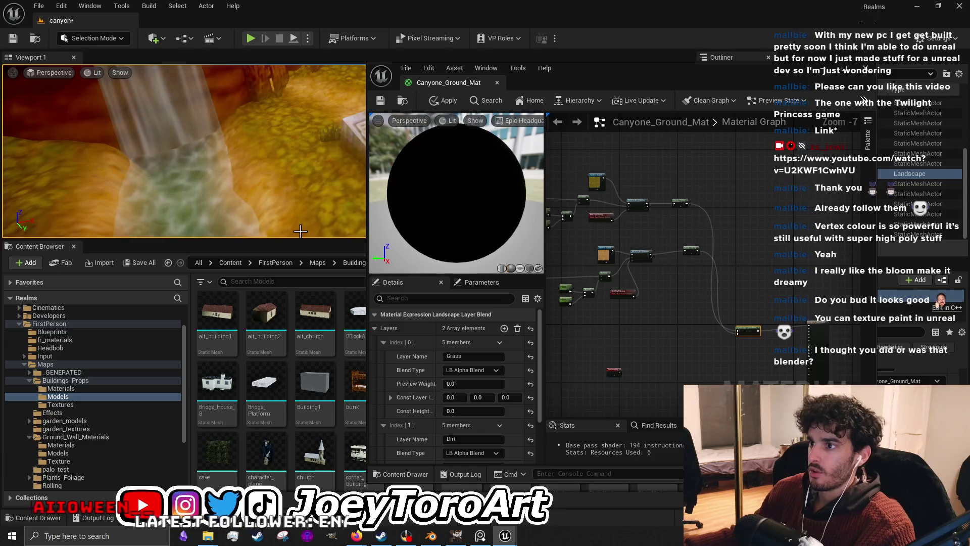
{"action": "left_click_drag", "start_coordinate": [297, 240], "coordinate": [297, 451]}
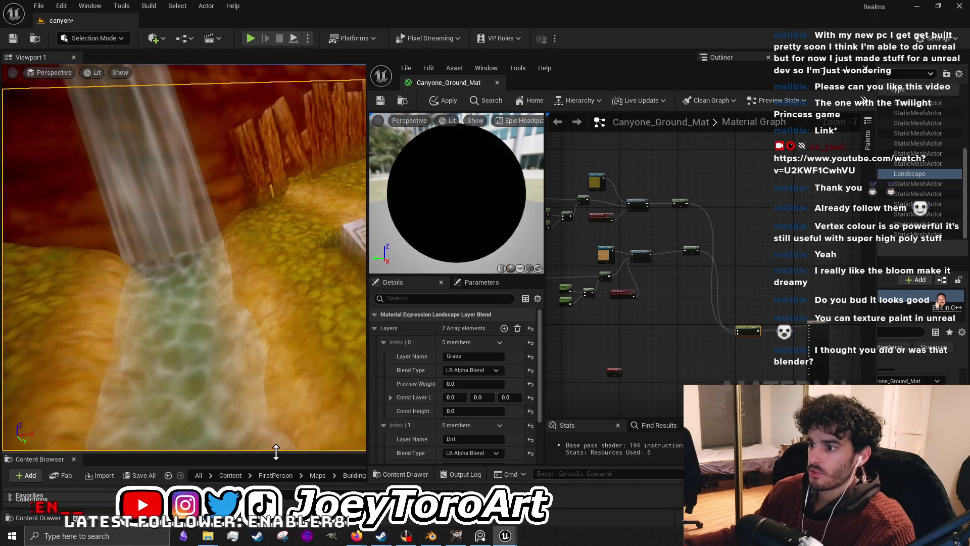
{"action": "left_click", "coordinate": [823, 68]}
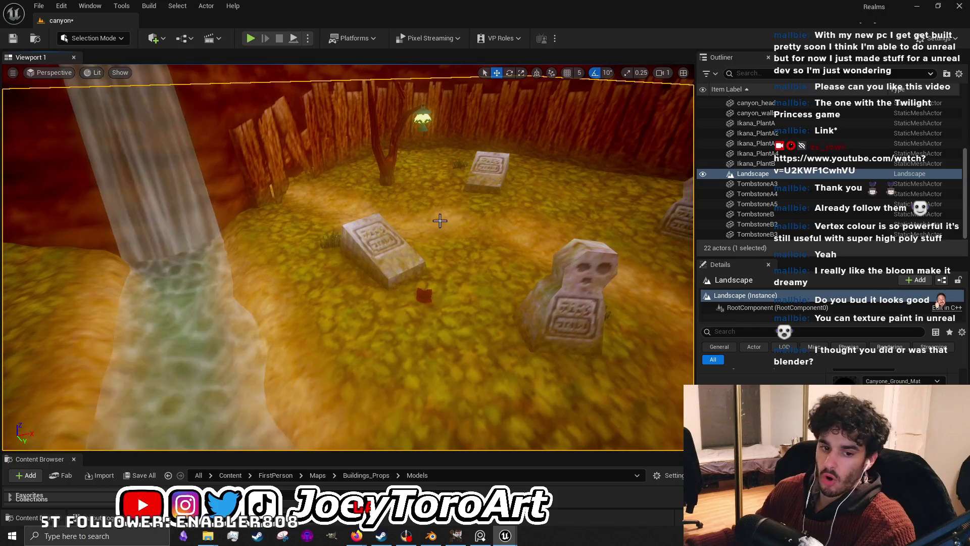
Survey the graveyard, waterfall, lantern and ground from several angles, then start Play-in-Editor
{"action": "left_click_drag", "start_coordinate": [467, 263], "coordinate": [591, 380]}
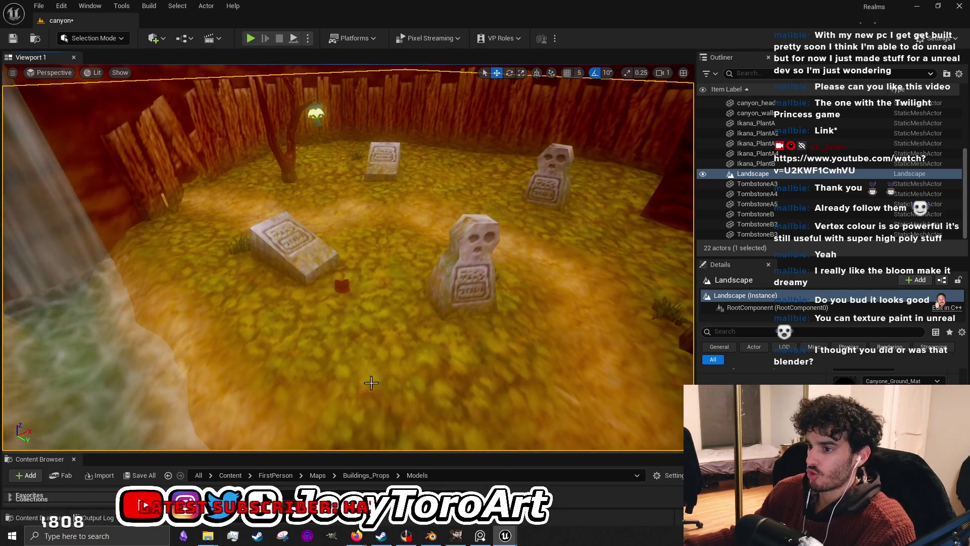
{"action": "mouse_move", "coordinate": [224, 386]}
{"action": "left_mouse_down"}
{"action": "mouse_move", "coordinate": [192, 374]}
{"action": "mouse_move", "coordinate": [197, 323]}
{"action": "mouse_move", "coordinate": [151, 334]}
{"action": "mouse_move", "coordinate": [124, 311]}
{"action": "left_mouse_up"}
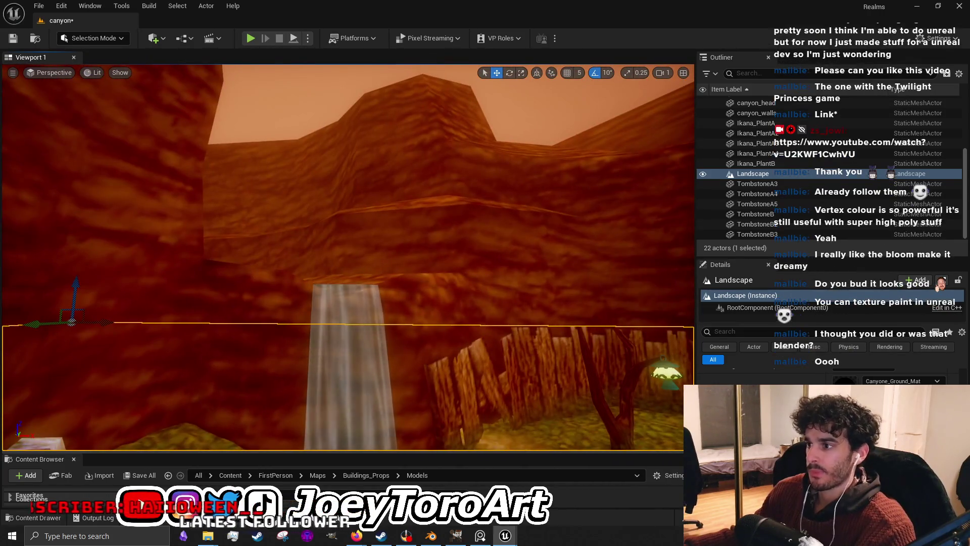
{"action": "mouse_move", "coordinate": [362, 374]}
{"action": "left_mouse_down"}
{"action": "mouse_move", "coordinate": [354, 349]}
{"action": "mouse_move", "coordinate": [313, 324]}
{"action": "left_mouse_up"}
{"action": "left_click", "coordinate": [251, 38]}
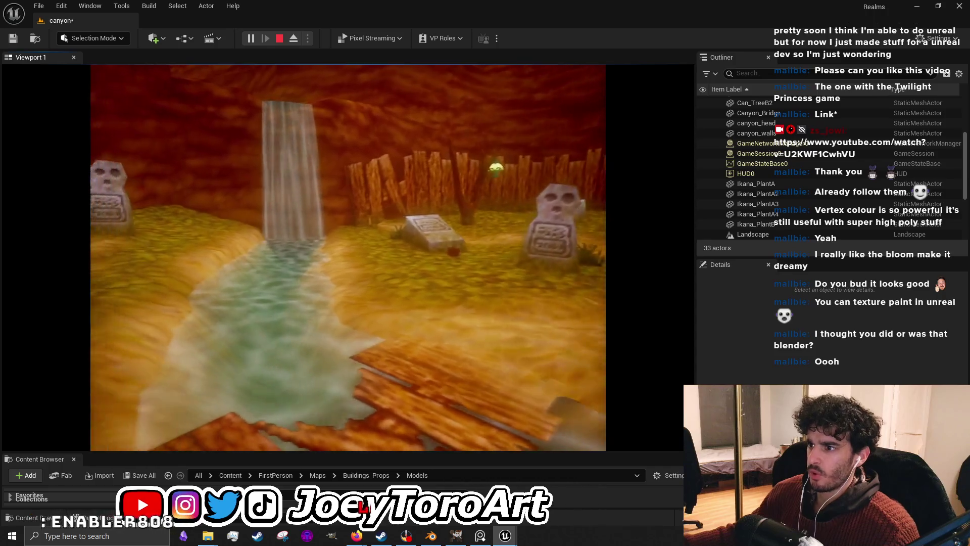
End the play session and frame the bridge, stream and graveyard in the viewport
{"action": "key", "text": "Escape"}
{"action": "mouse_move", "coordinate": [479, 268]}
{"action": "left_mouse_down"}
{"action": "mouse_move", "coordinate": [389, 233]}
{"action": "mouse_move", "coordinate": [381, 265]}
{"action": "mouse_move", "coordinate": [399, 268]}
{"action": "mouse_move", "coordinate": [380, 270]}
{"action": "mouse_move", "coordinate": [404, 277]}
{"action": "left_mouse_up"}
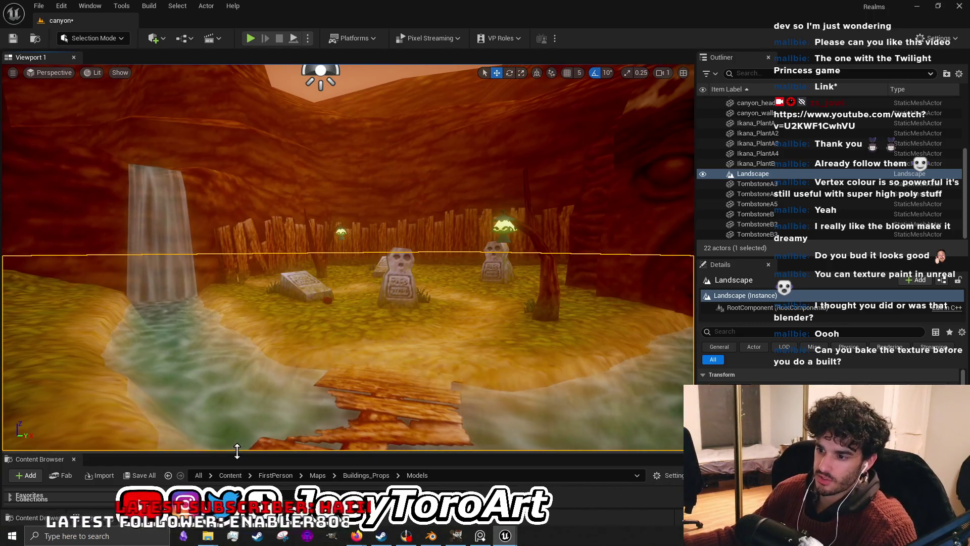
{"action": "mouse_move", "coordinate": [234, 452]}
{"action": "left_mouse_down"}
{"action": "mouse_move", "coordinate": [256, 278]}
{"action": "mouse_move", "coordinate": [177, 246]}
{"action": "left_mouse_up"}
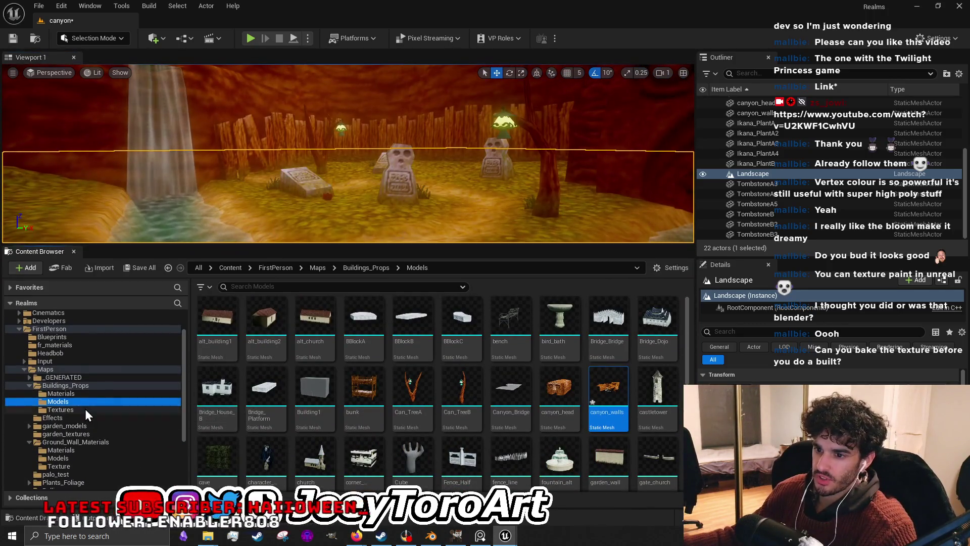
{"action": "left_click", "coordinate": [59, 409]}
{"action": "double_click", "coordinate": [313, 387]}
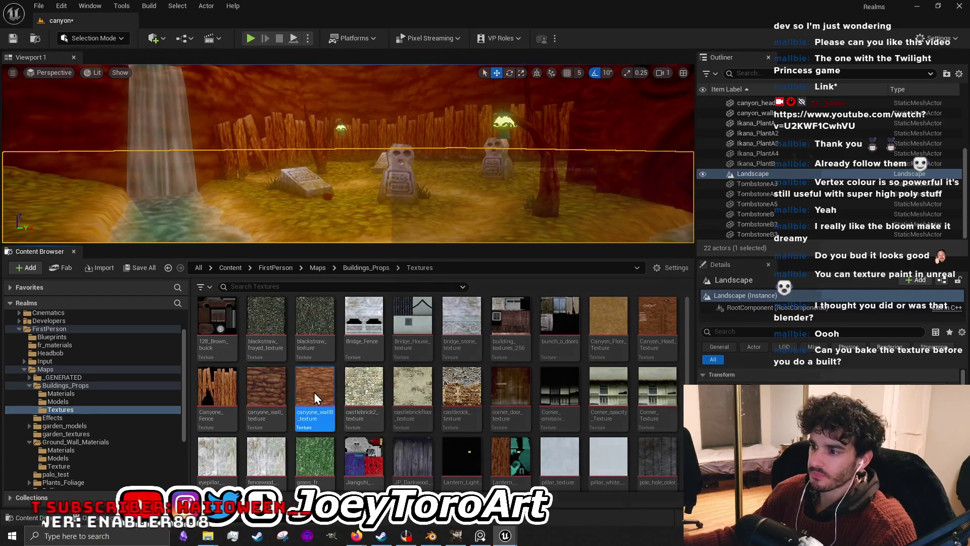
{"action": "scroll", "coordinate": [469, 278], "scroll_direction": "up", "scroll_amount": 5}
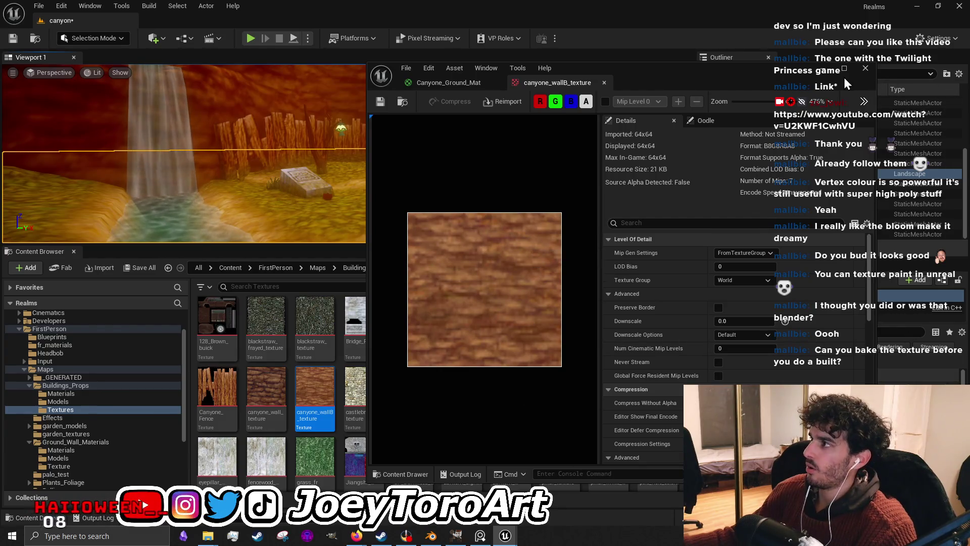
{"action": "left_click", "coordinate": [866, 68]}
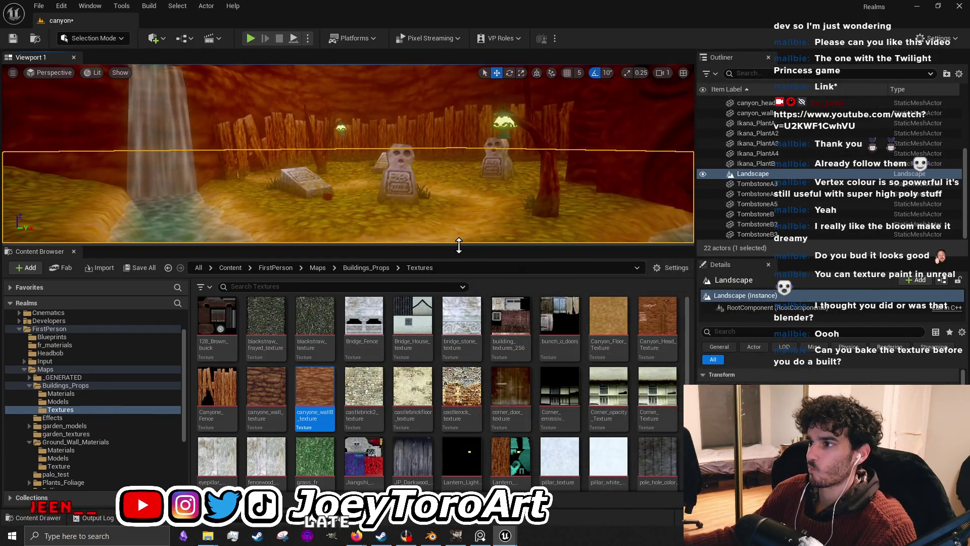
{"action": "left_click_drag", "start_coordinate": [556, 246], "coordinate": [470, 476]}
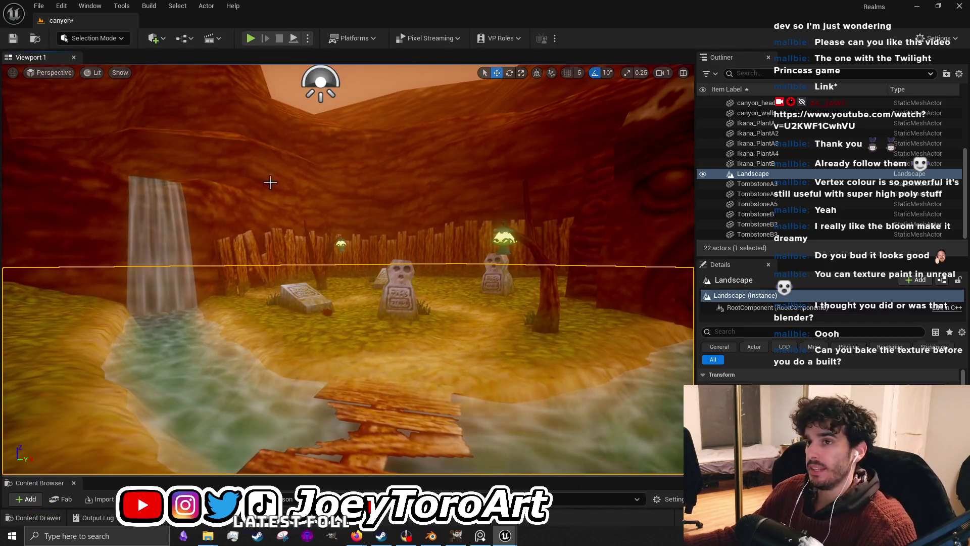
Save the canyon level using Save Selected in the Save Content dialog
{"action": "left_click", "coordinate": [18, 41]}
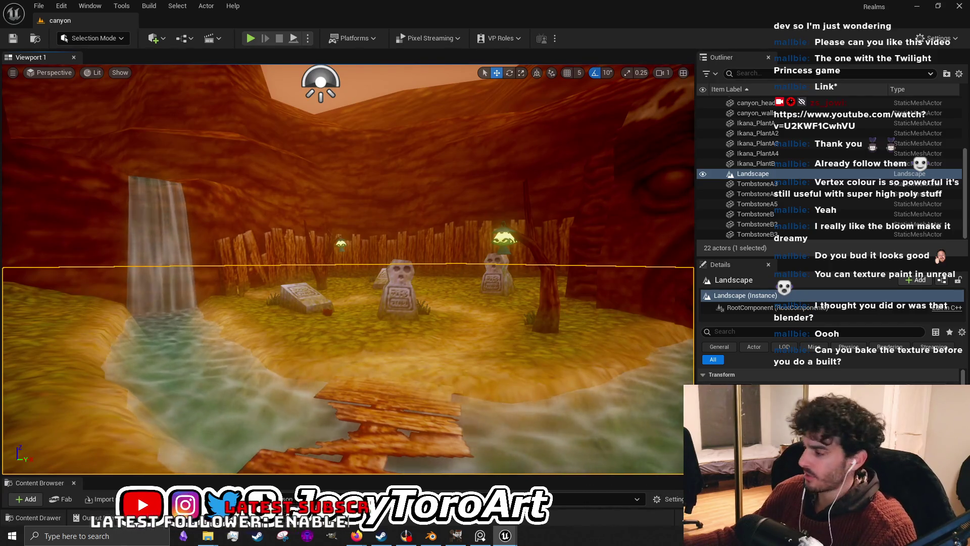
{"action": "left_click", "coordinate": [581, 382]}
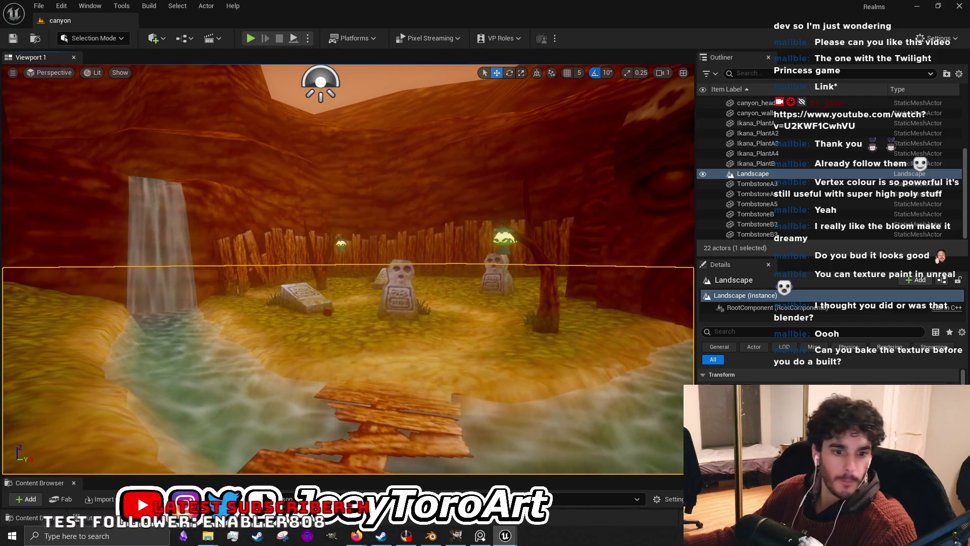